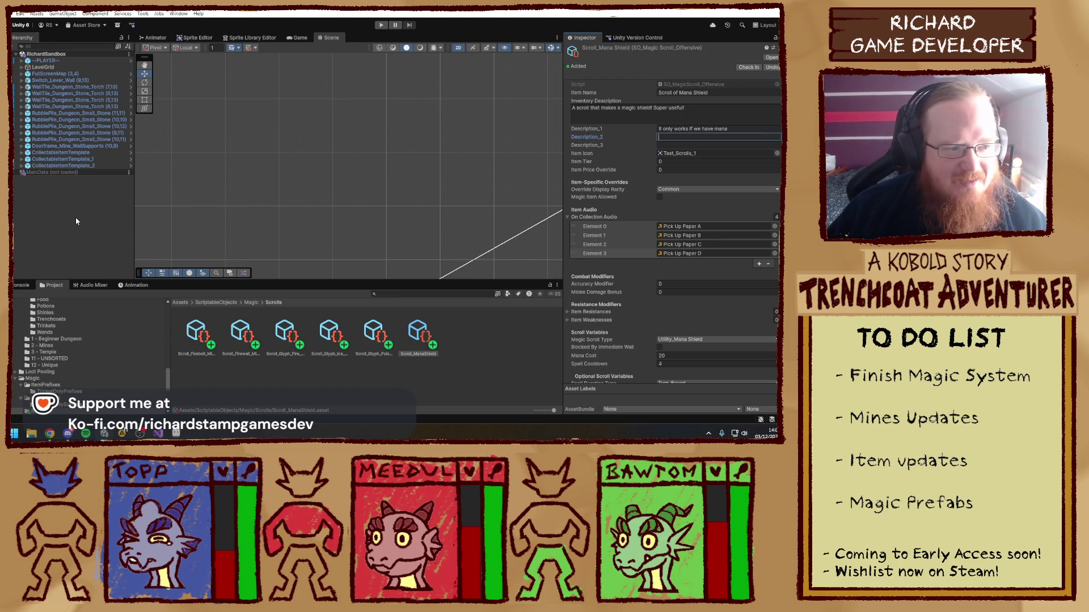
Deselect the Scroll_ManaShield asset so the Inspector no longer shows its properties
{"action": "left_click", "coordinate": [77, 237]}
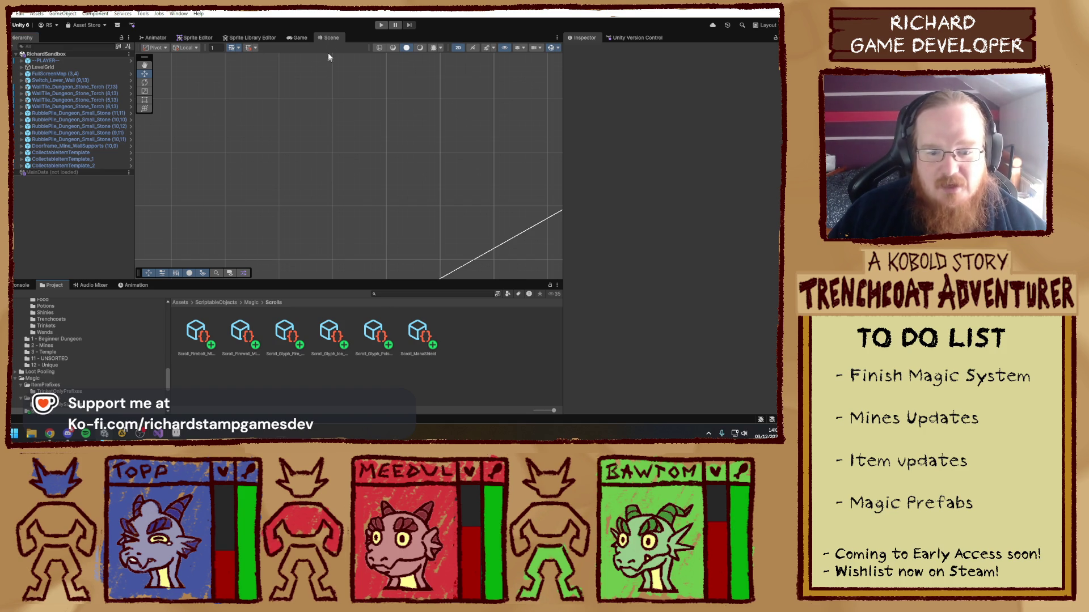
Enter Play mode, collect the scroll, and set the Mana Shield's Mana Cost to 18
{"action": "left_click", "coordinate": [383, 25]}
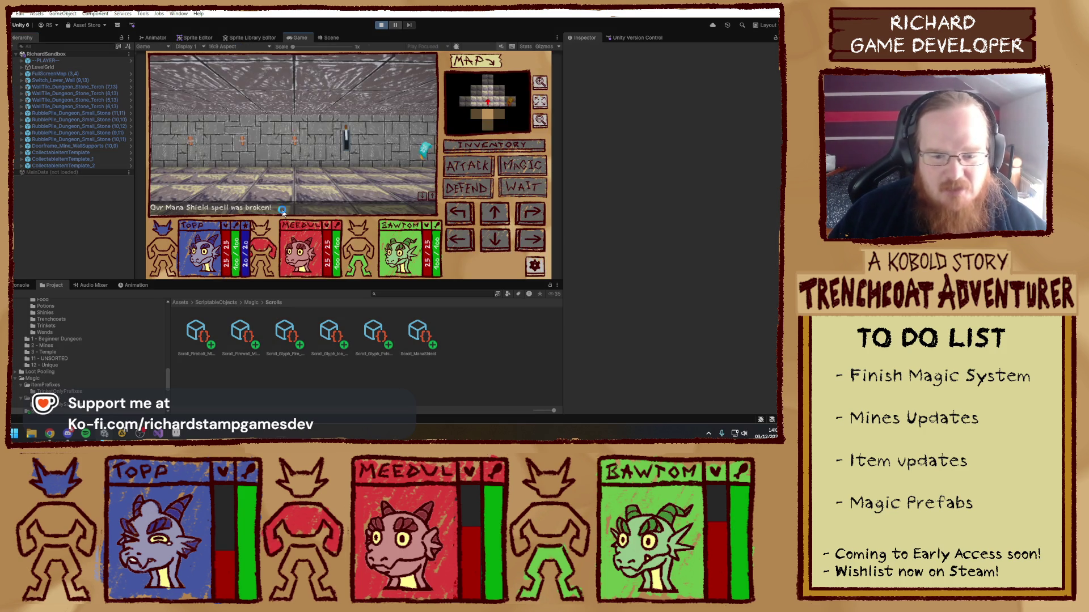
{"action": "key", "text": "w"}
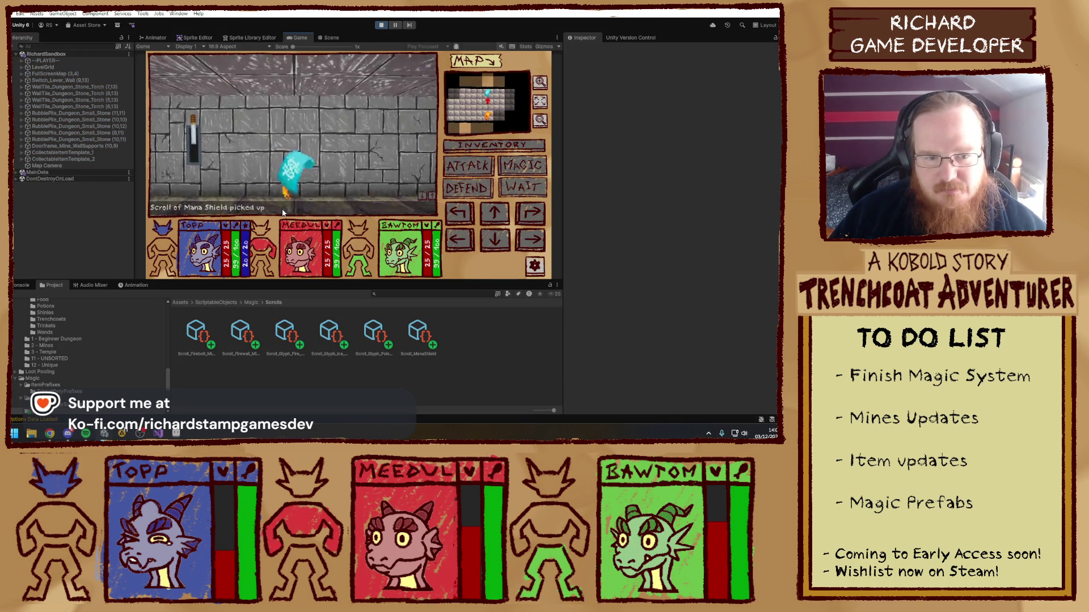
{"action": "key", "text": "q"}
{"action": "left_click", "coordinate": [418, 340]}
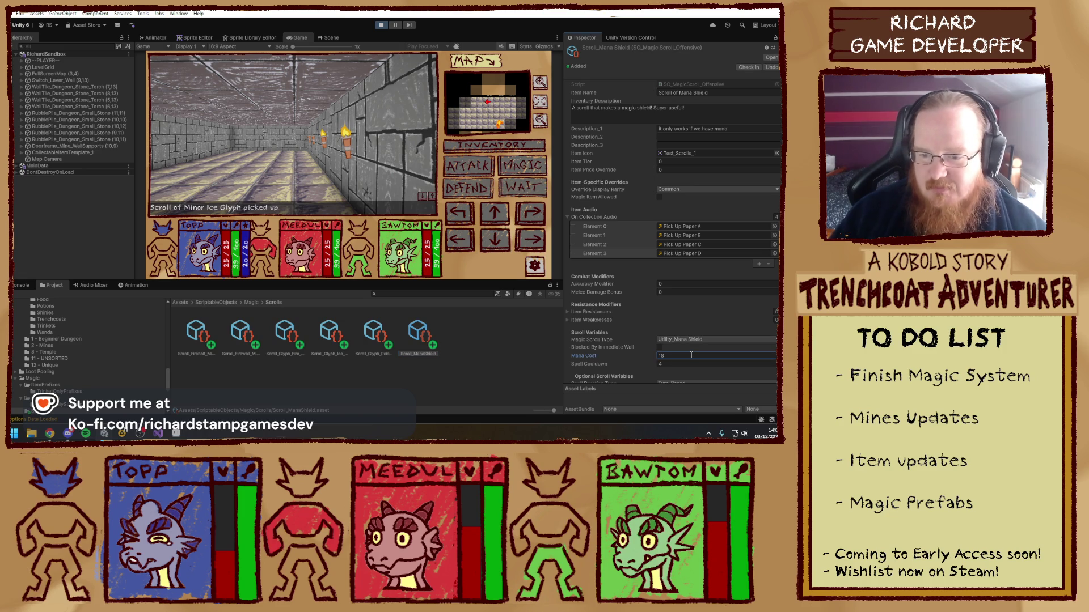
{"action": "left_click", "coordinate": [249, 128]}
{"action": "key", "text": "w"}
Equip the Scroll of Mana Shield in hand and cast it to summon the shield
{"action": "left_click", "coordinate": [487, 146]}
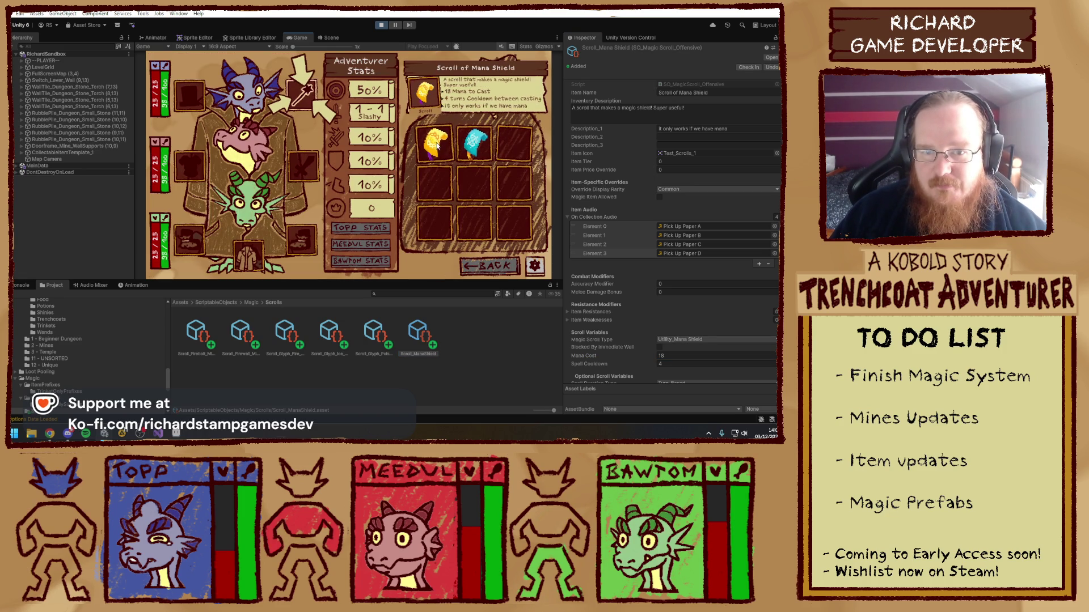
{"action": "mouse_move", "coordinate": [438, 146]}
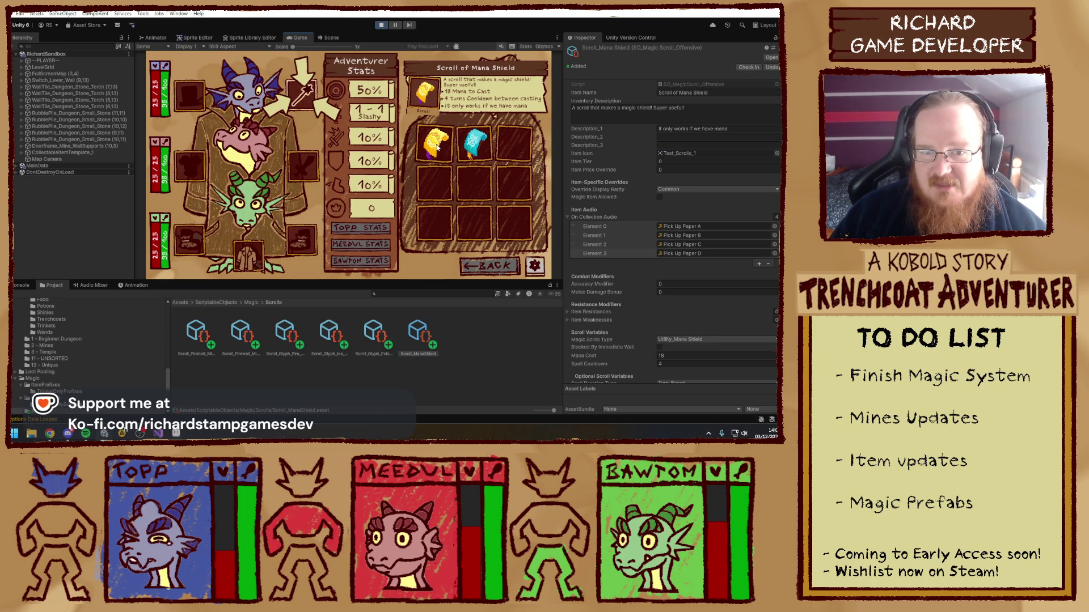
{"action": "left_click_drag", "start_coordinate": [438, 145], "coordinate": [305, 91]}
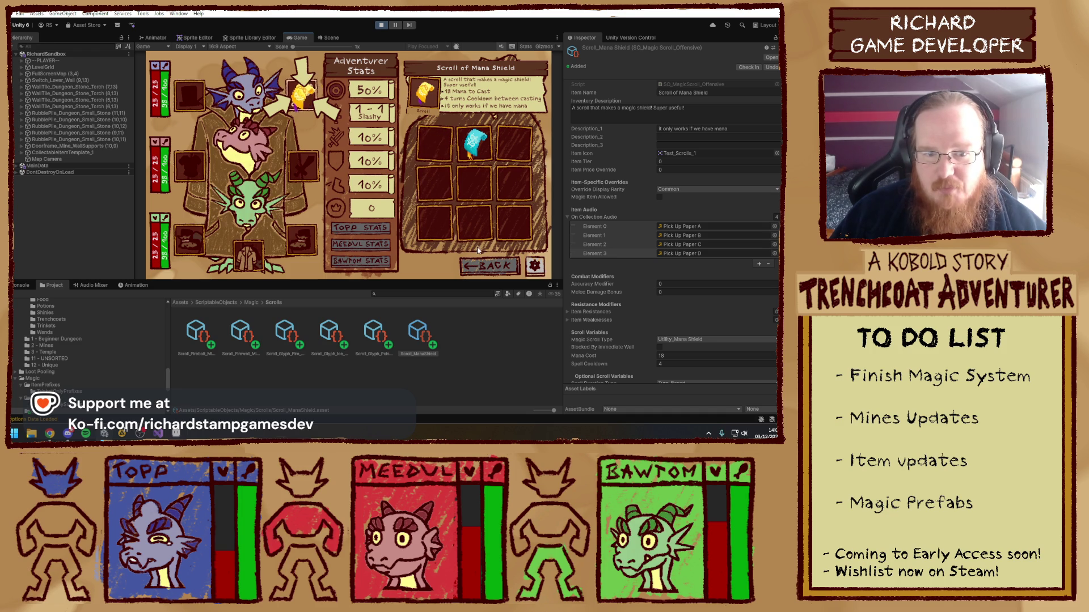
{"action": "left_click", "coordinate": [489, 264]}
{"action": "left_click", "coordinate": [517, 169]}
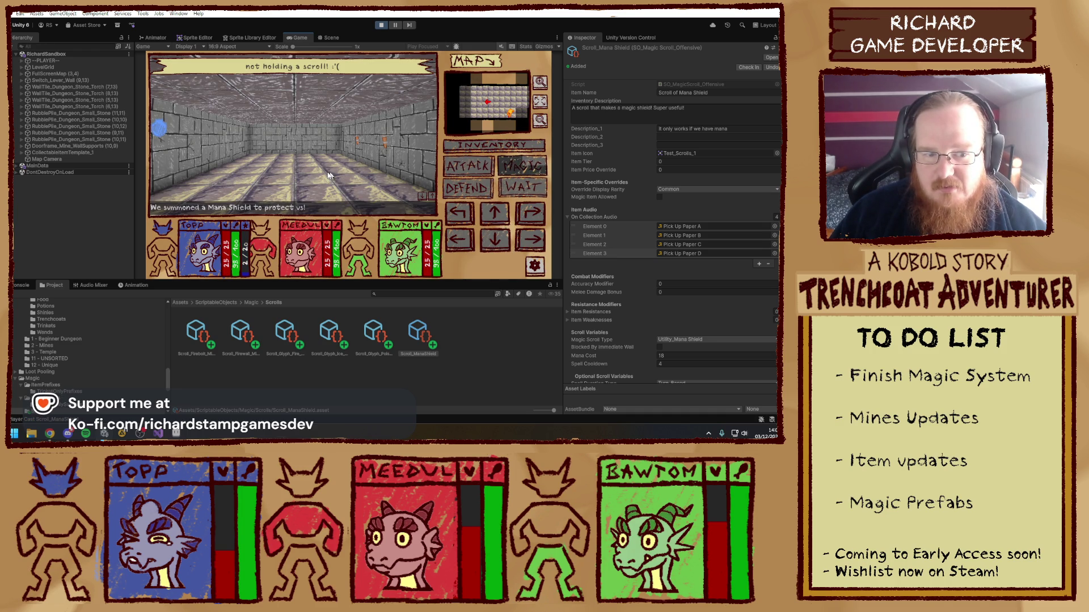
Walk down the long corridor and pick up the Scroll of Minor Fire Glyph
{"action": "mouse_move", "coordinate": [153, 130]}
{"action": "key", "text": "w"}
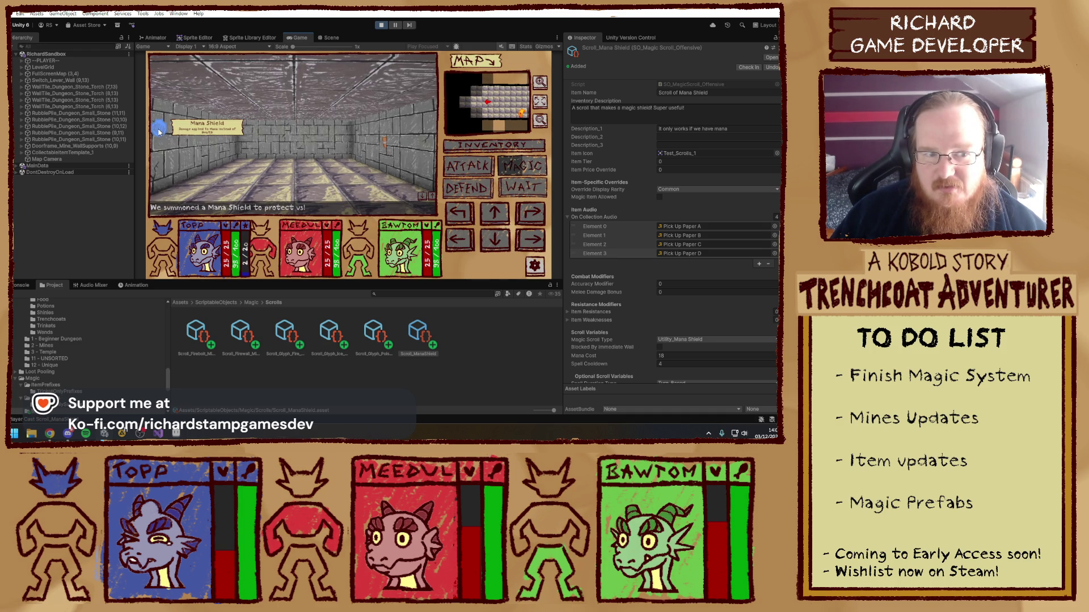
{"action": "key", "text": "e"}
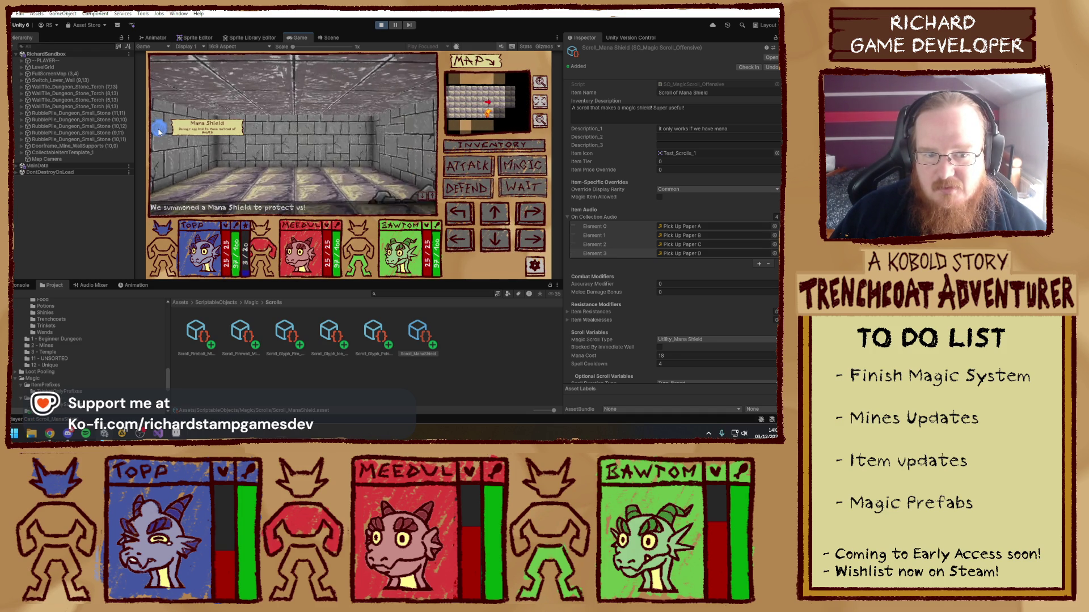
{"action": "left_click", "coordinate": [180, 169]}
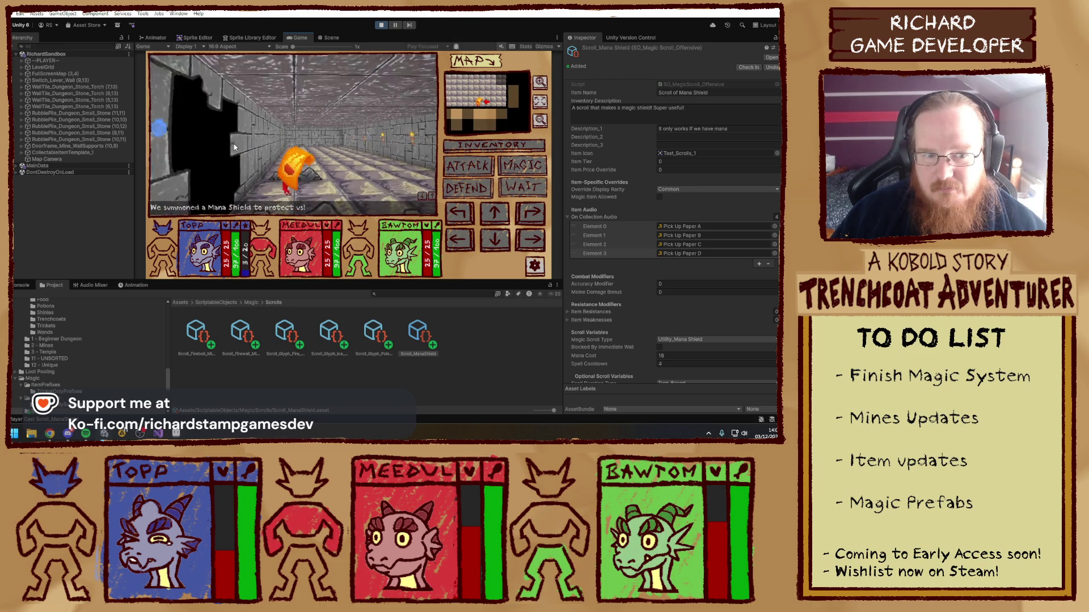
{"action": "key", "text": "q"}
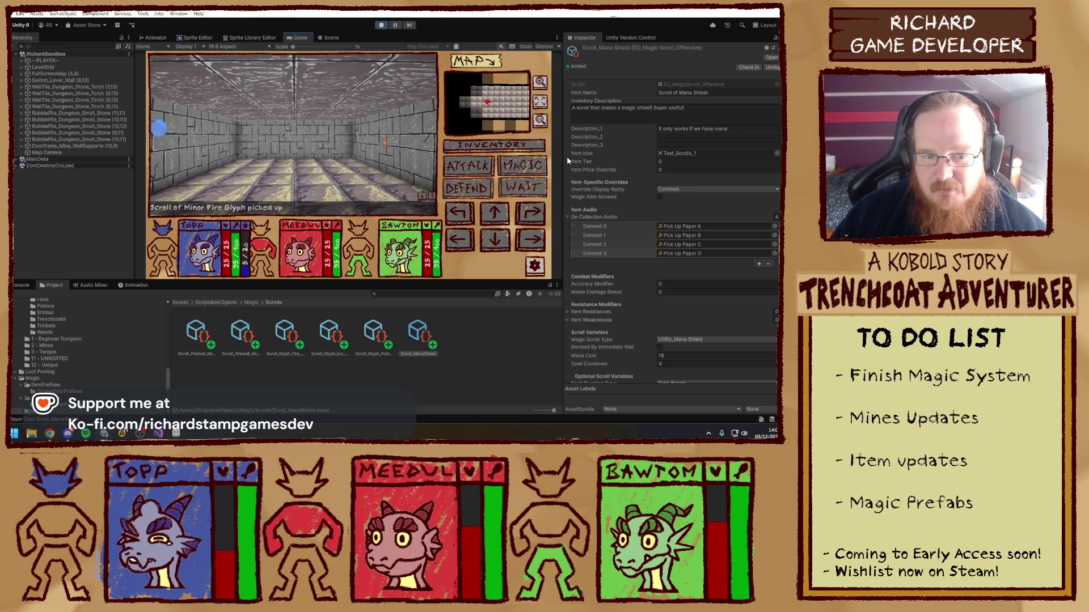
Equip and cast the Minor Fire Glyph onto the floor, then exit Play mode
{"action": "left_click", "coordinate": [524, 143]}
{"action": "mouse_move", "coordinate": [440, 146]}
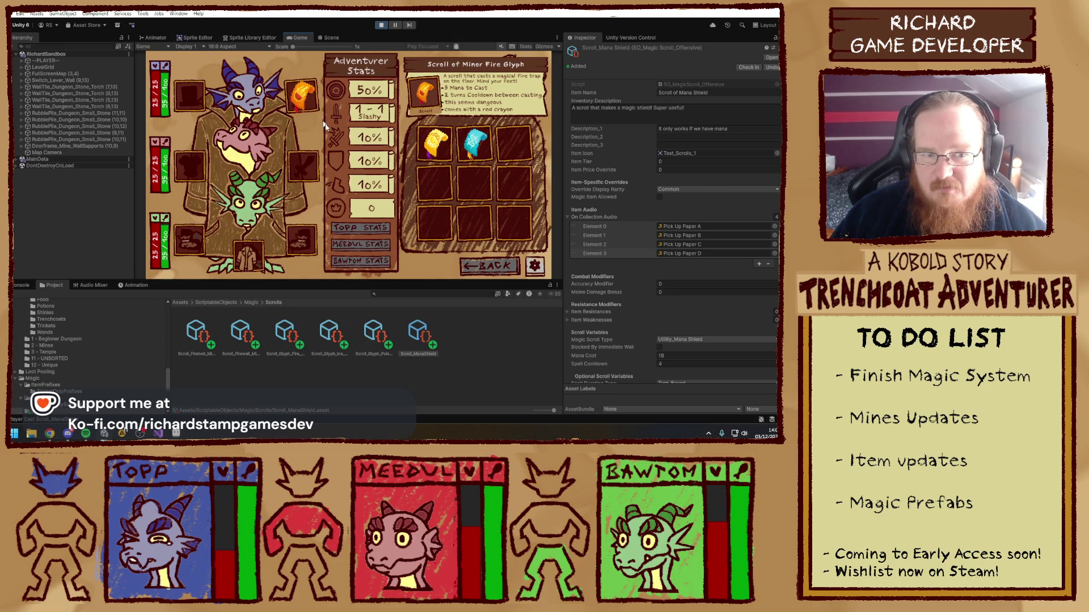
{"action": "key", "text": "i"}
{"action": "left_click", "coordinate": [324, 194]}
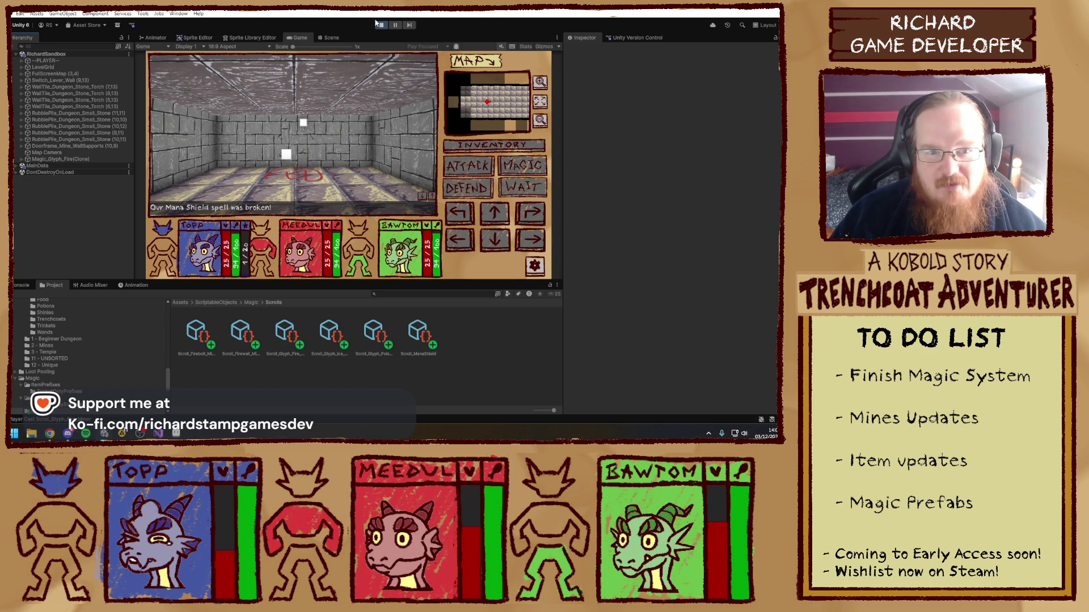
{"action": "key", "text": "ctrl+p"}
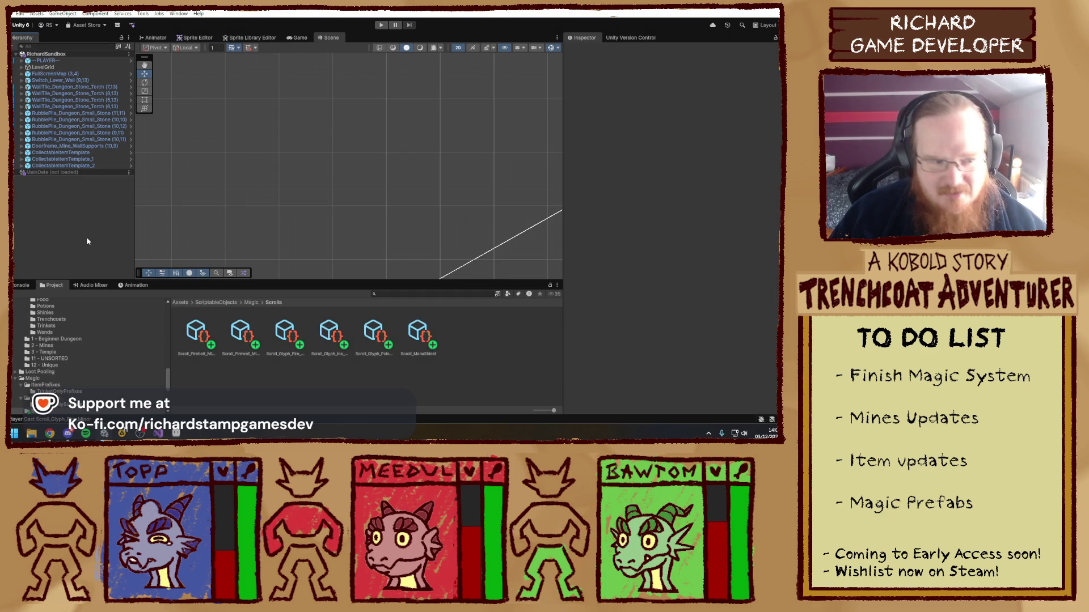